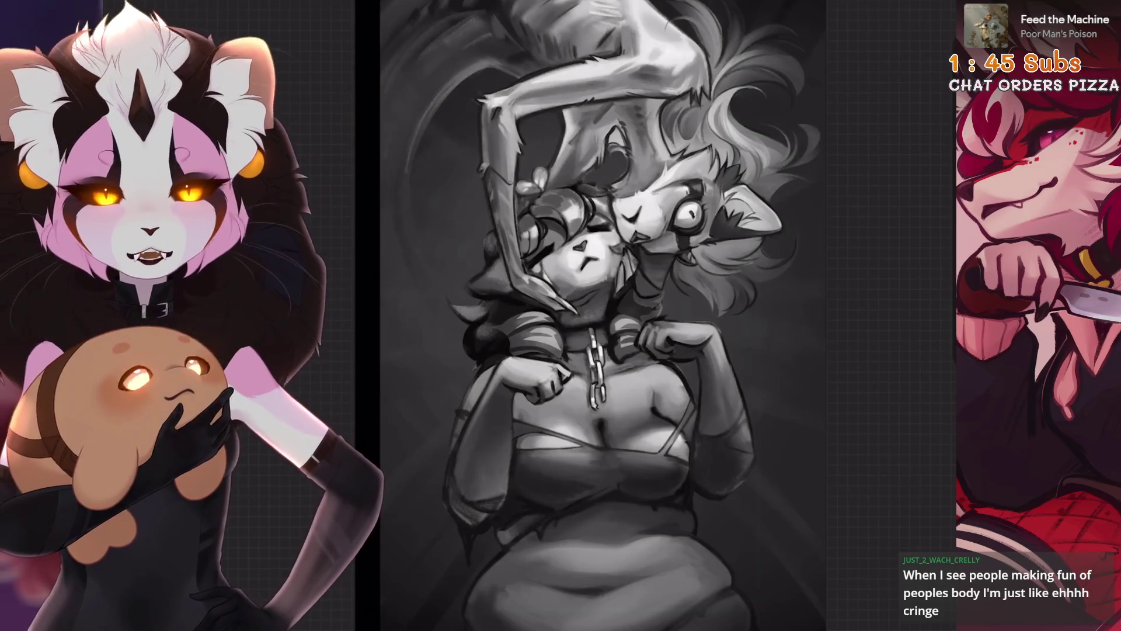
Step: Zoom in on the lower character's torso to frame the chest, hands and chain
scroll(602, 315, "down", 3)
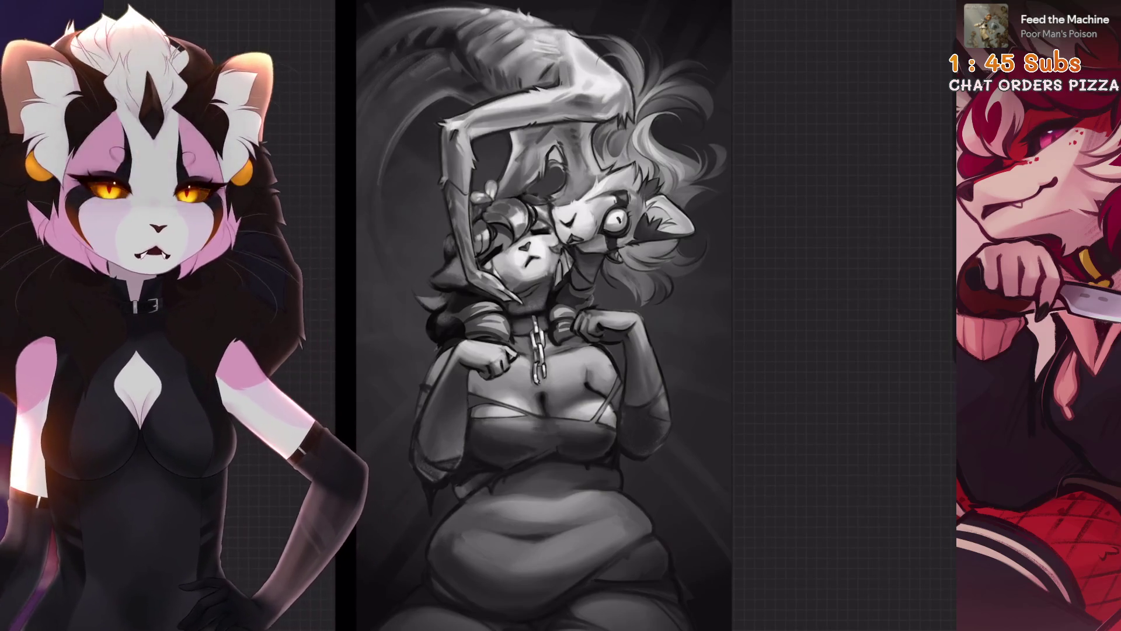
scroll(543, 315, "up", 3)
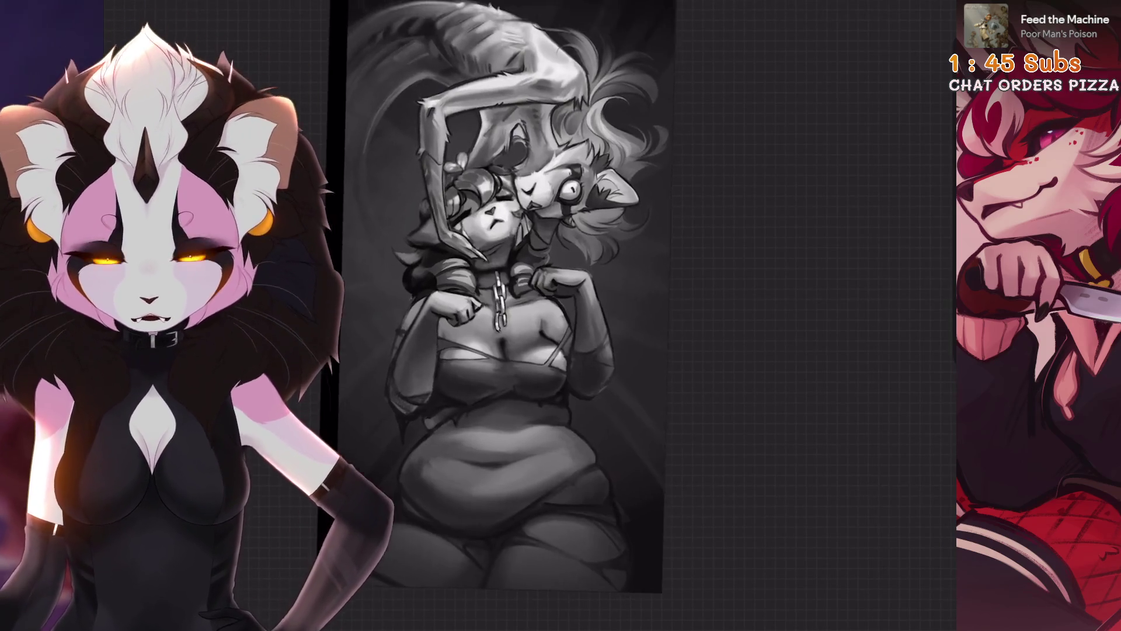
Step: Open the layers list, undo the last stroke, and undo a trial stroke on the forearm
key("l")
key("l")
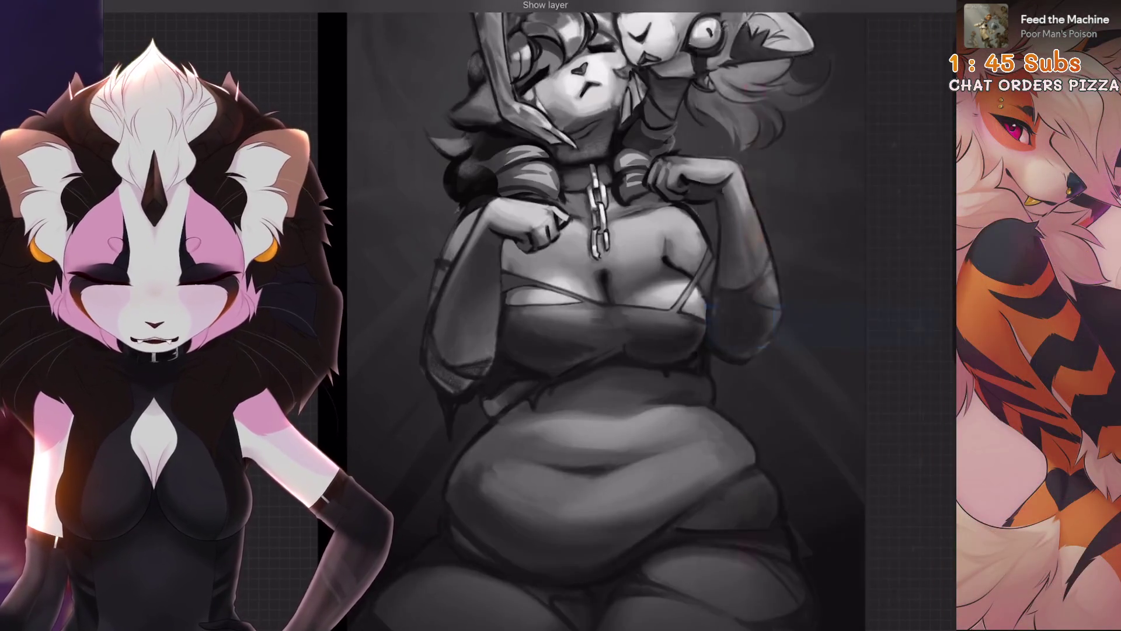
scroll(566, 268, "up", 3)
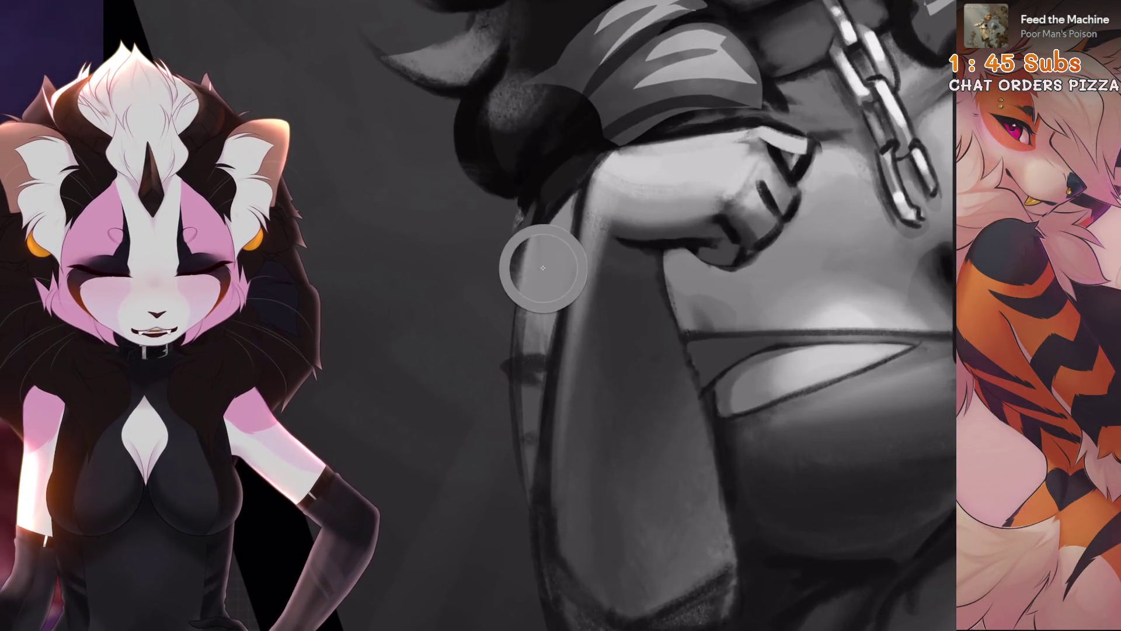
scroll(534, 339, "up", 2)
key("ctrl+z")
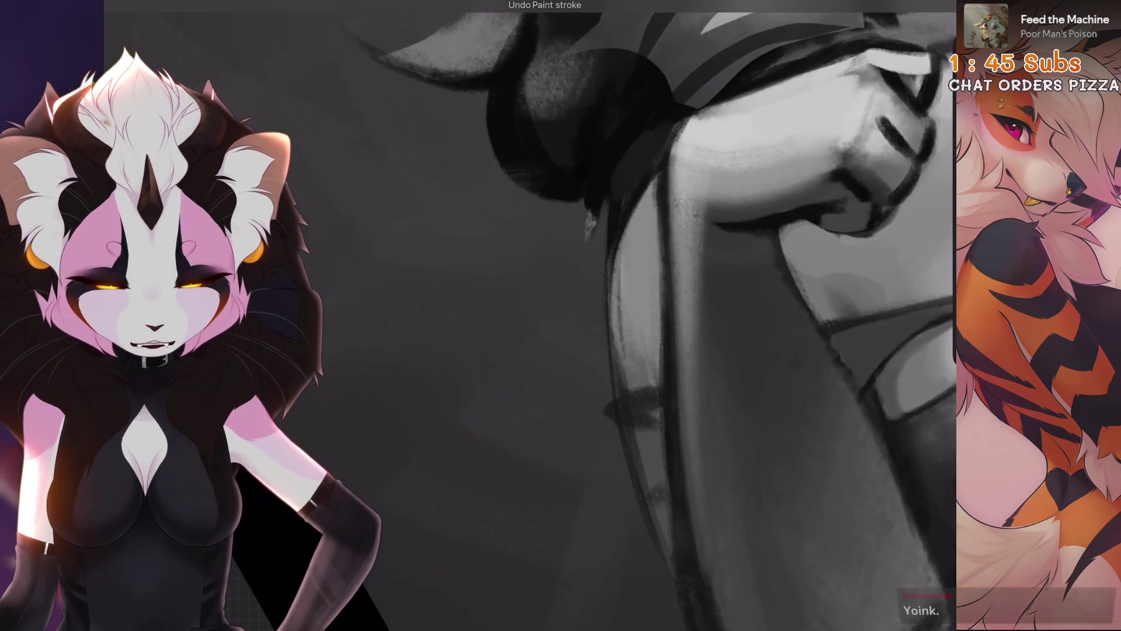
left_click_drag(622, 292, 630, 380)
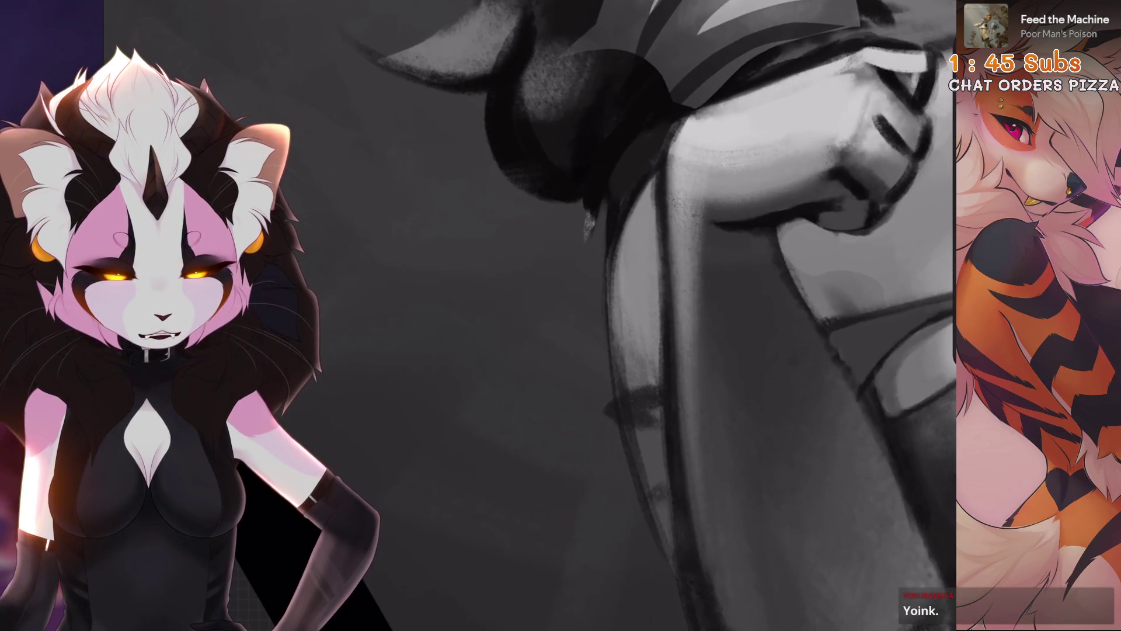
key("ctrl+z")
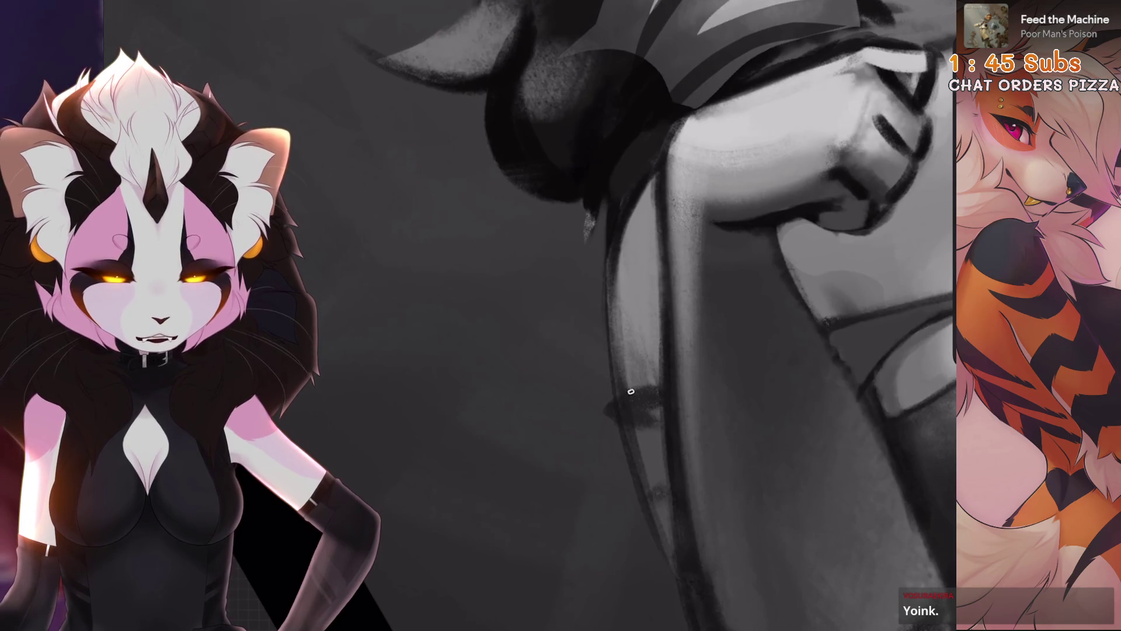
Step: Undo the recent trial strokes on the upper chest, briefly restoring one to compare
scroll(643, 386, "down", 2)
scroll(643, 316, "down", 3)
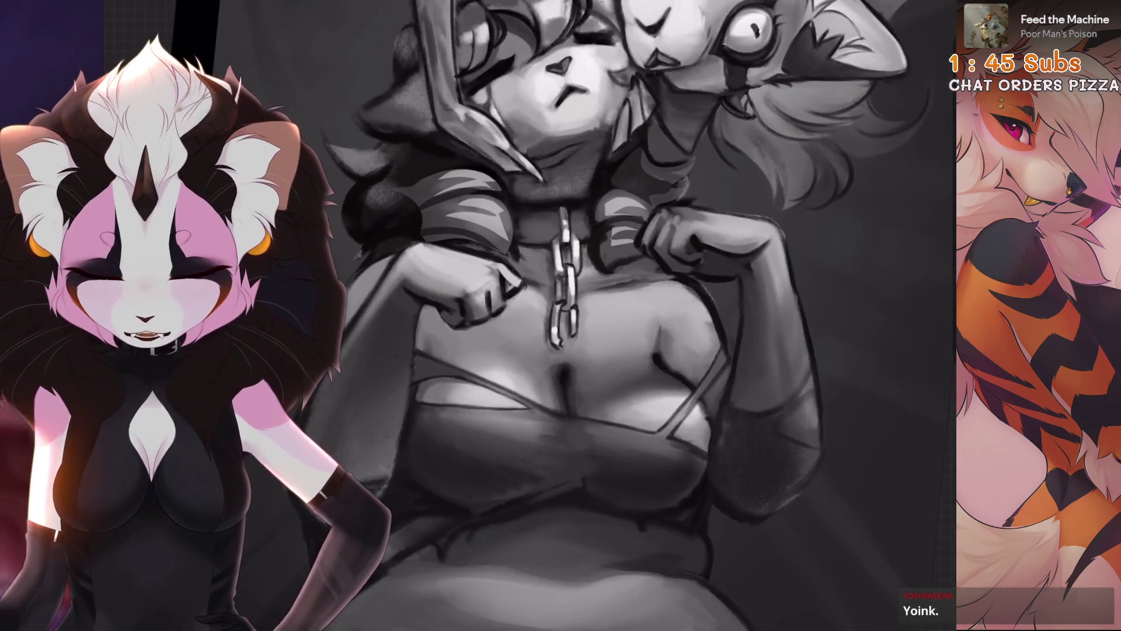
scroll(655, 389, "up", 3)
scroll(655, 389, "down", 2)
scroll(655, 389, "up", 4)
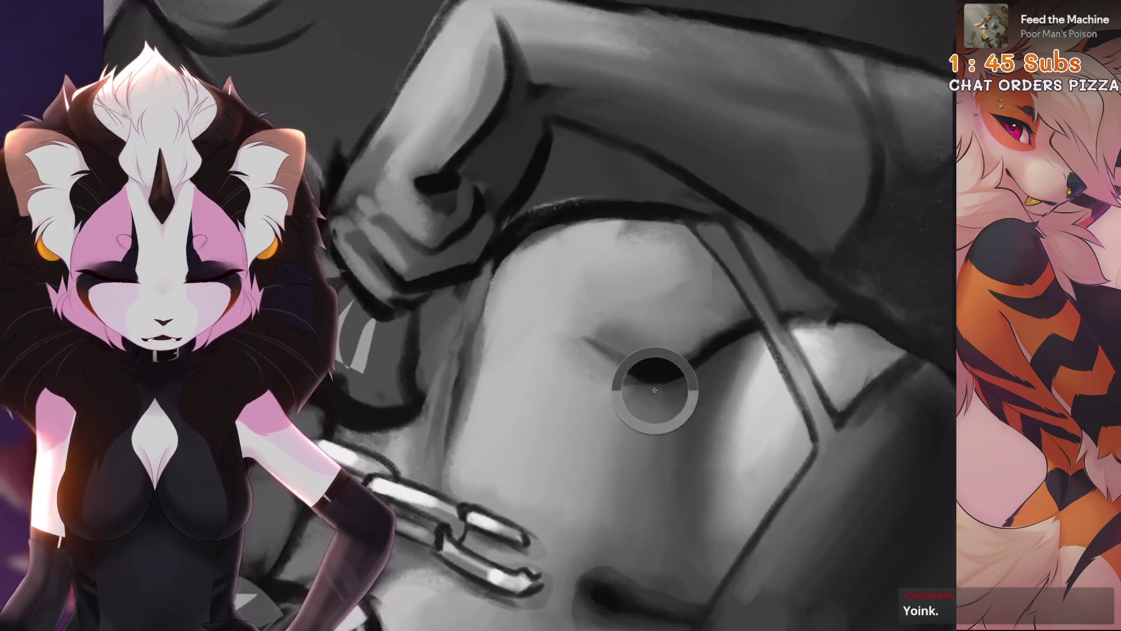
key("ctrl+z")
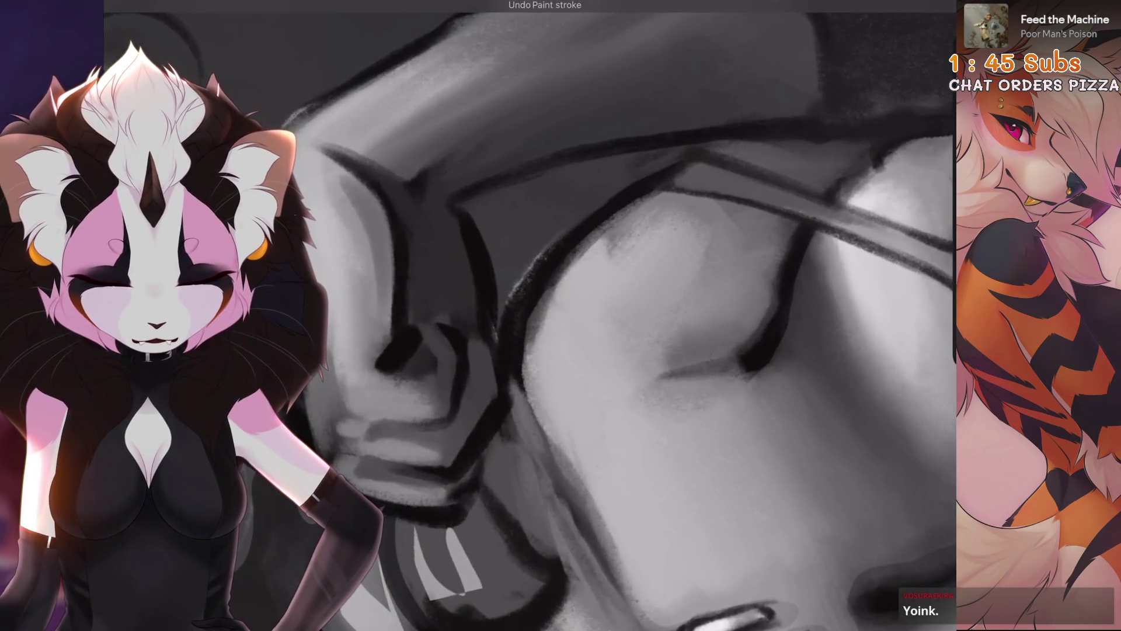
key("ctrl+z")
key("ctrl+z")
key("ctrl+z")
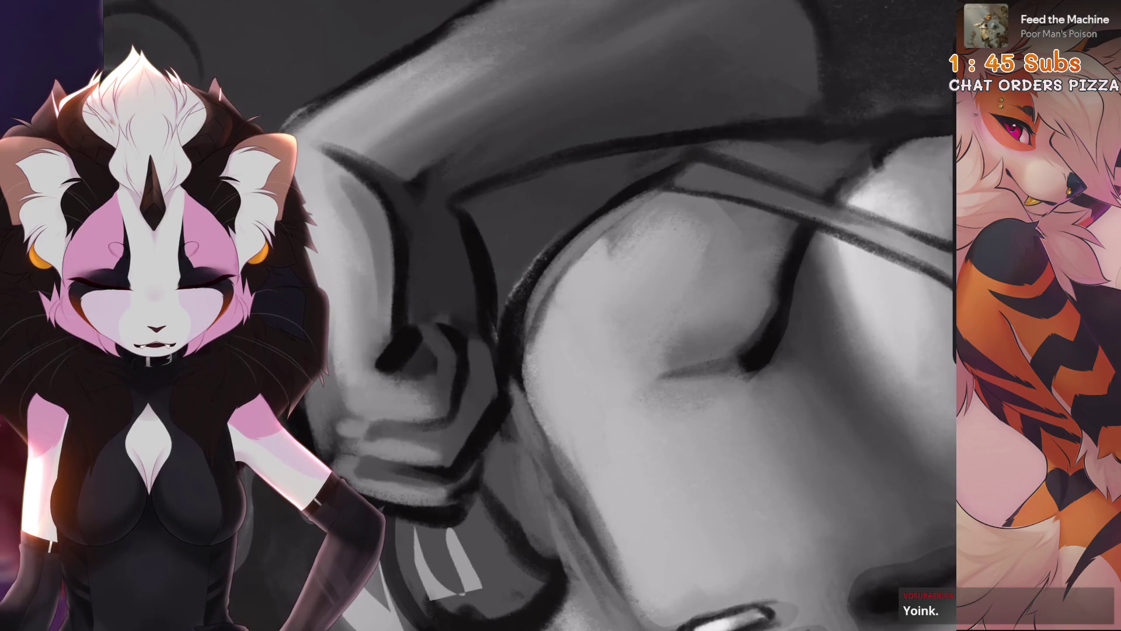
key("ctrl+shift+z")
key("ctrl+z")
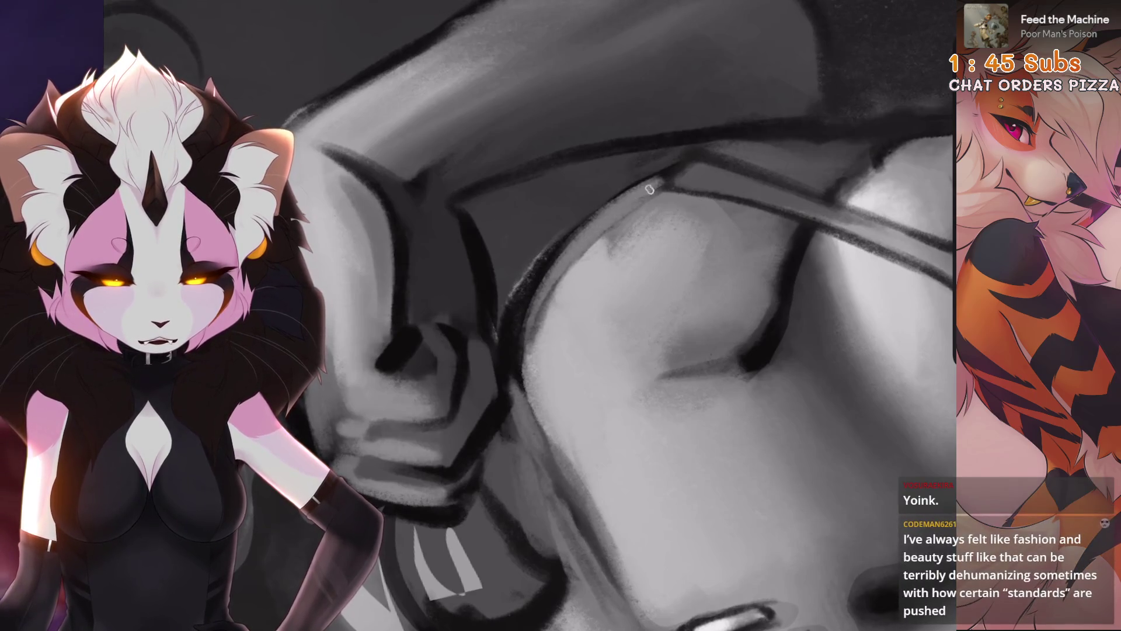
Step: Remove one more unwanted stroke near the fist
scroll(650, 189, "up", 3)
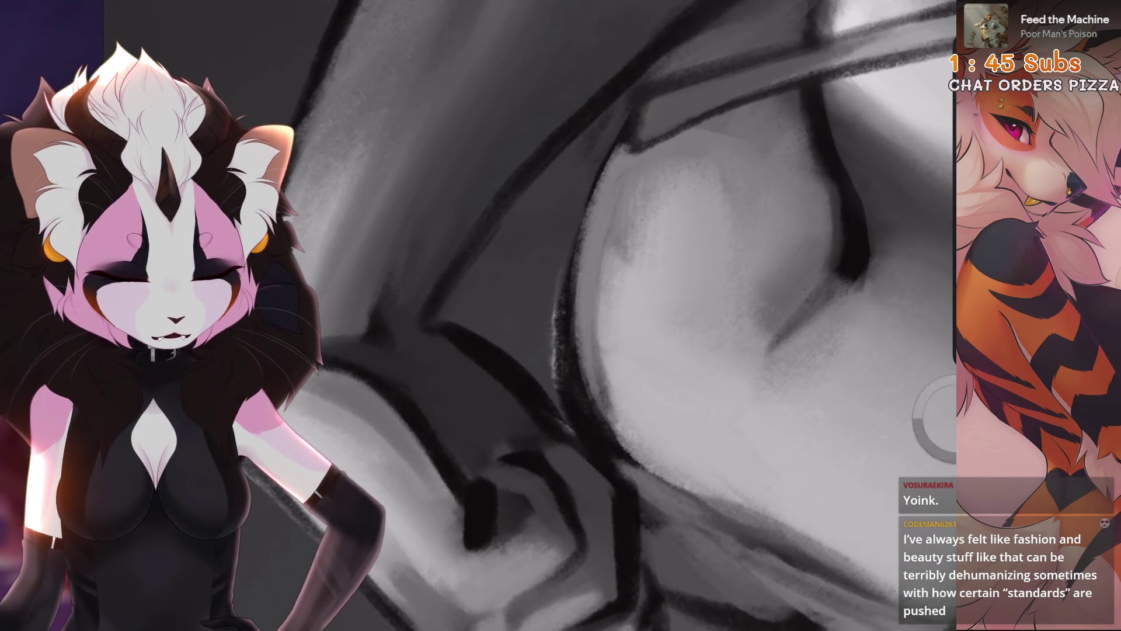
scroll(642, 362, "up", 1)
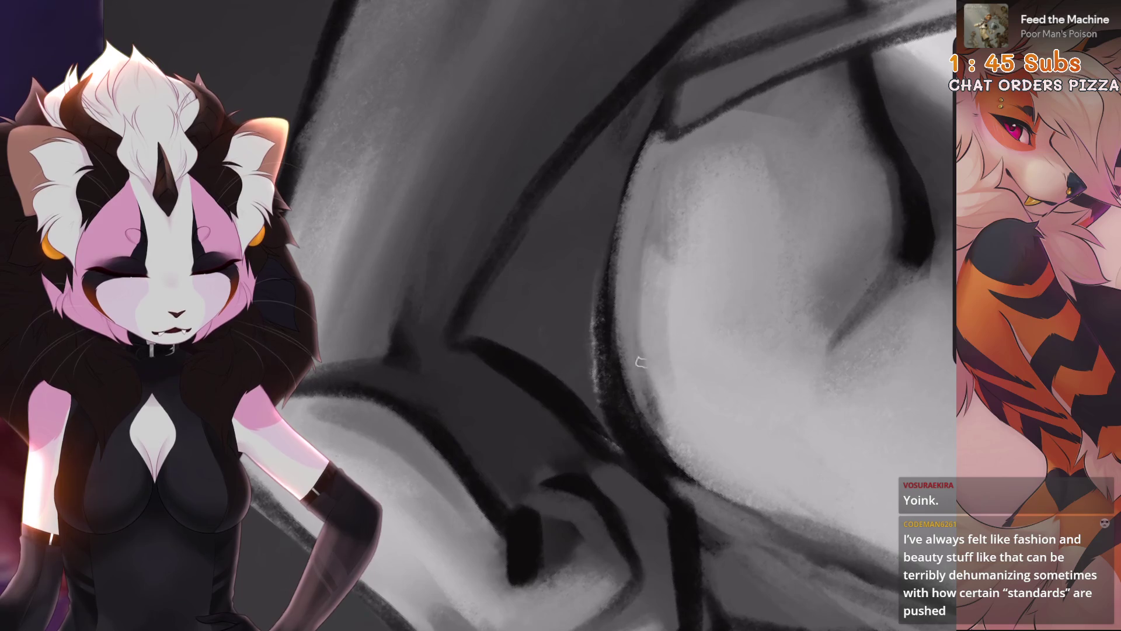
key("ctrl+z")
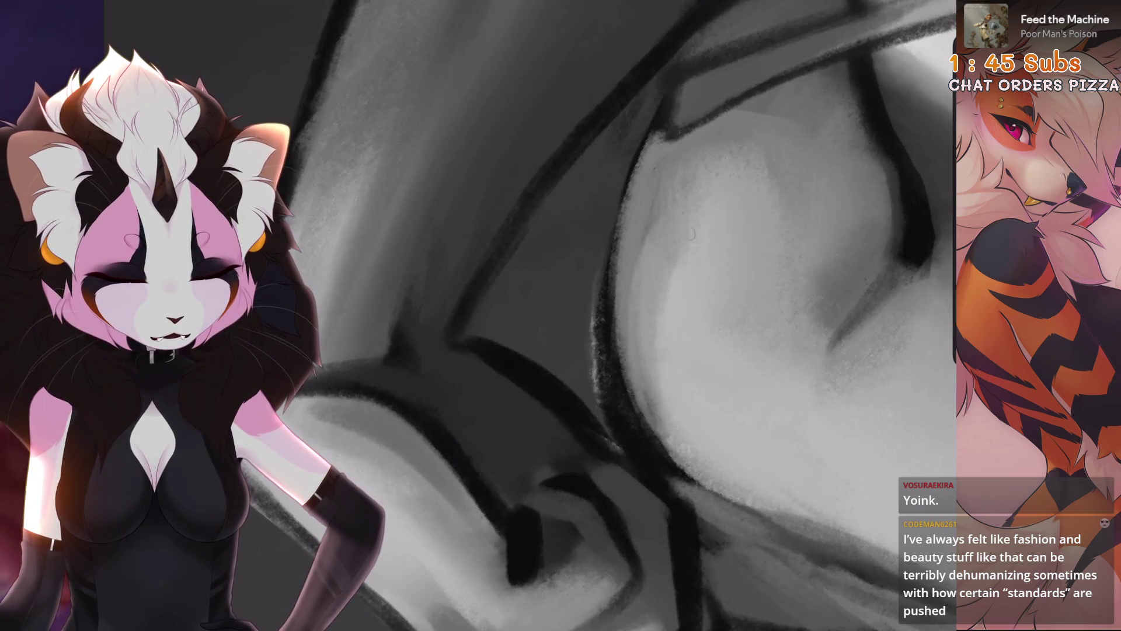
scroll(636, 315, "down", 3)
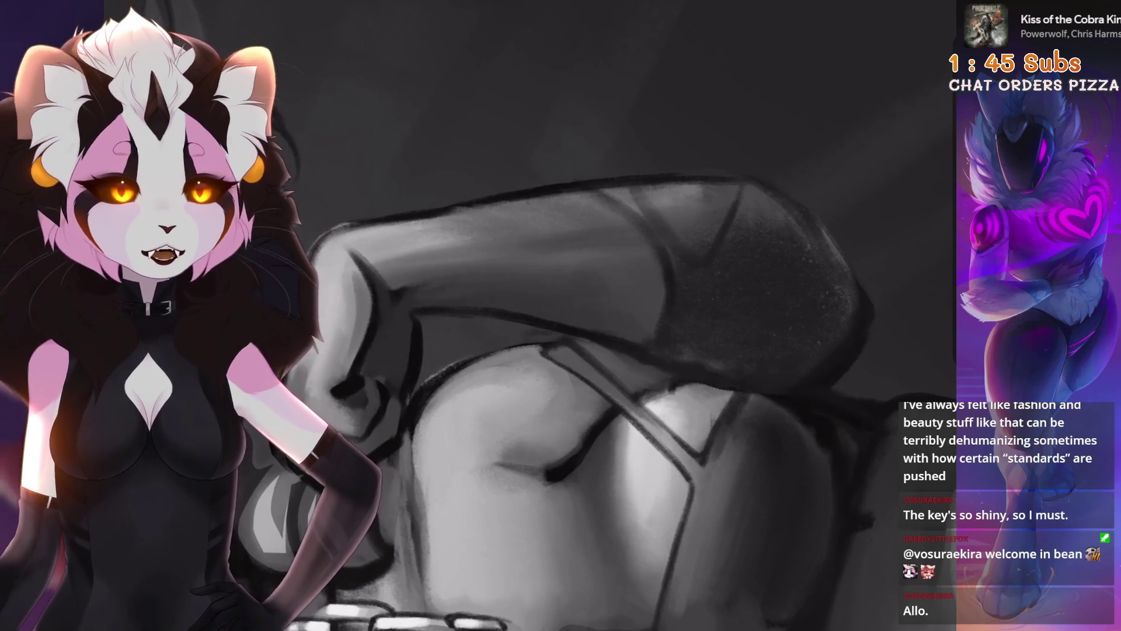
Step: Undo the last stroke on the strap and rotate the canvas to level the strap, then back
scroll(695, 457, "up", 5)
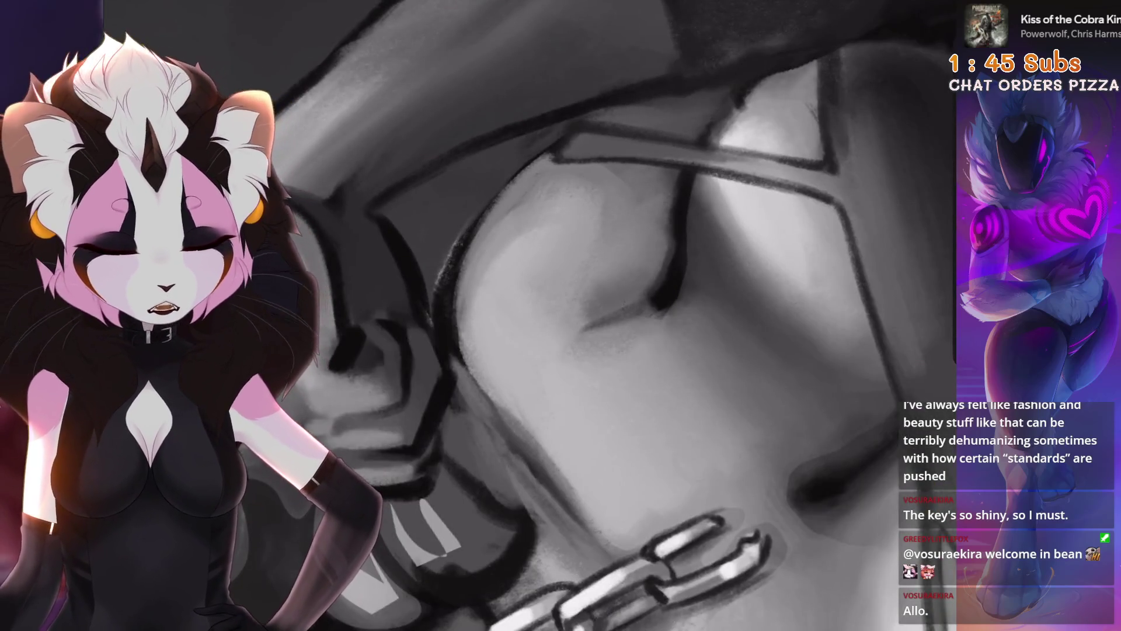
scroll(634, 173, "up", 5)
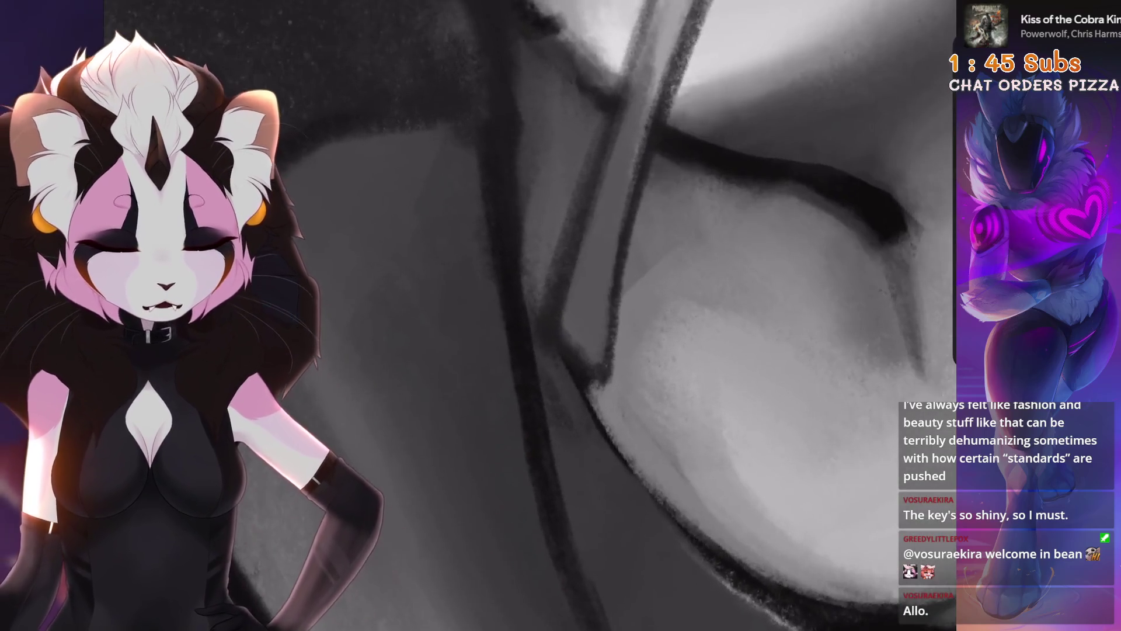
key("ctrl+z")
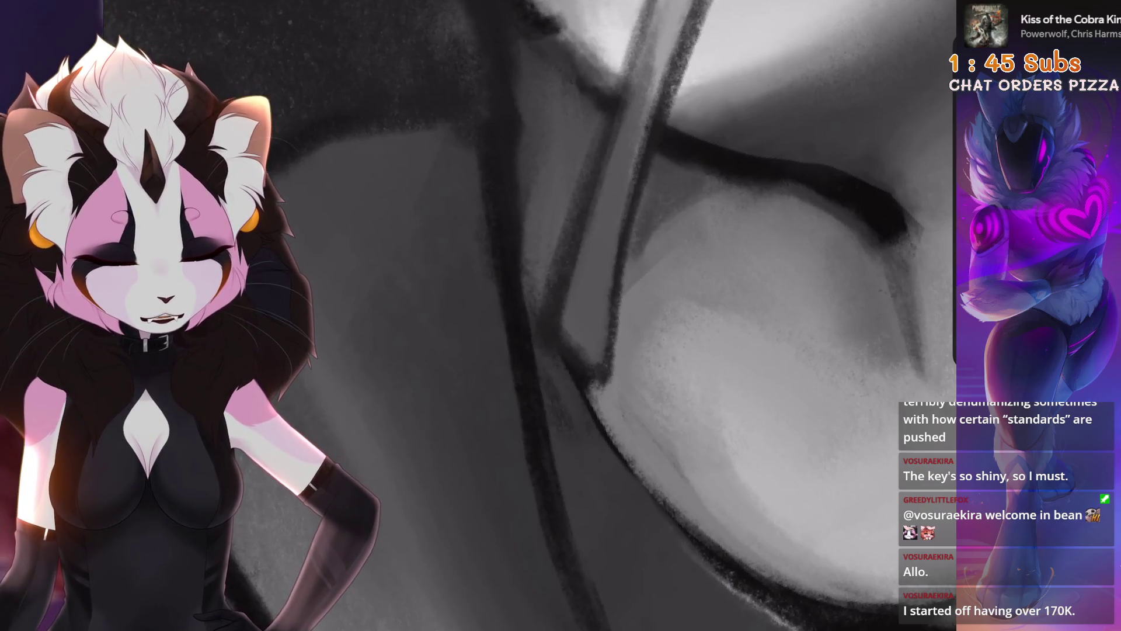
mouse_move(717, 178)
left_mouse_down()
mouse_move(671, 245)
mouse_move(572, 327)
mouse_move(588, 397)
left_mouse_up()
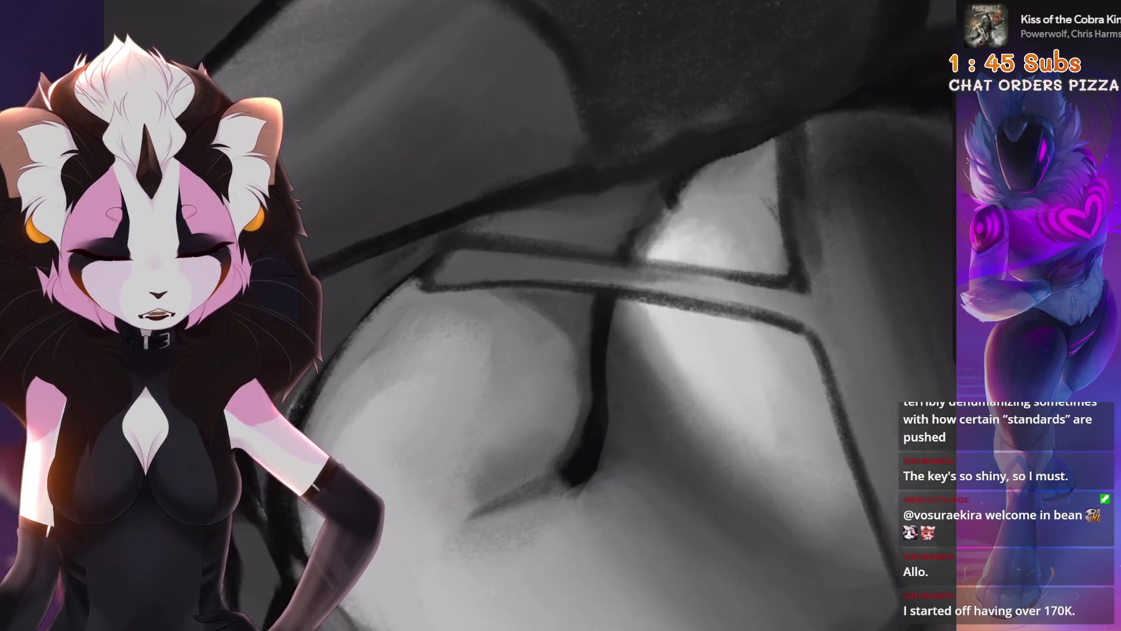
mouse_move(642, 315)
left_mouse_down()
mouse_move(584, 339)
mouse_move(614, 315)
left_mouse_up()
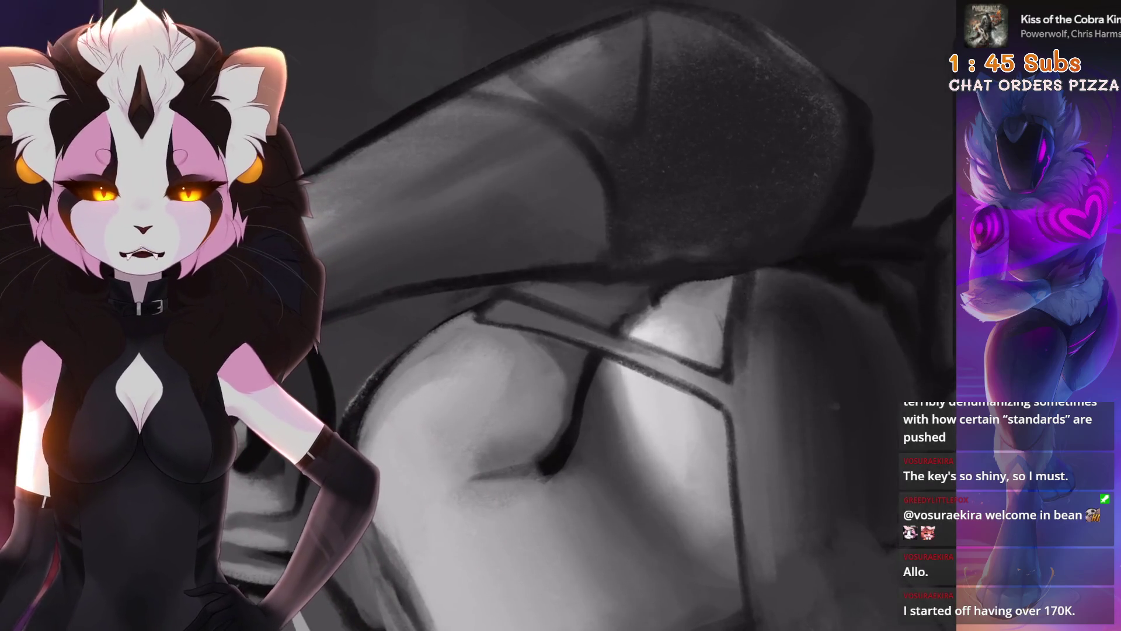